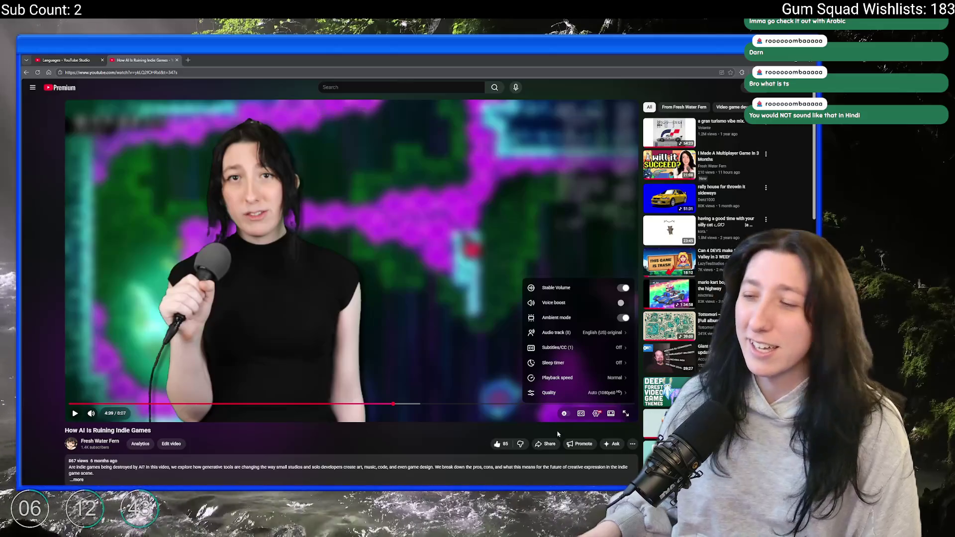
# - Close the playback settings menu on the paused 'How AI Is Ruining Indie Games' video
pyautogui.click(595, 413)
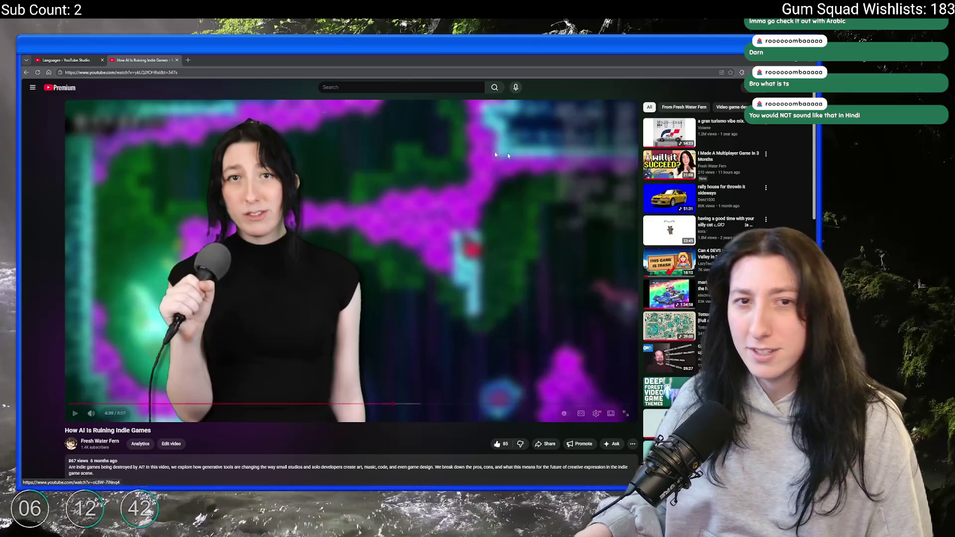
# - Close the indie-games video tab and switch back to the GameMaker project
pyautogui.middleClick(112, 58)
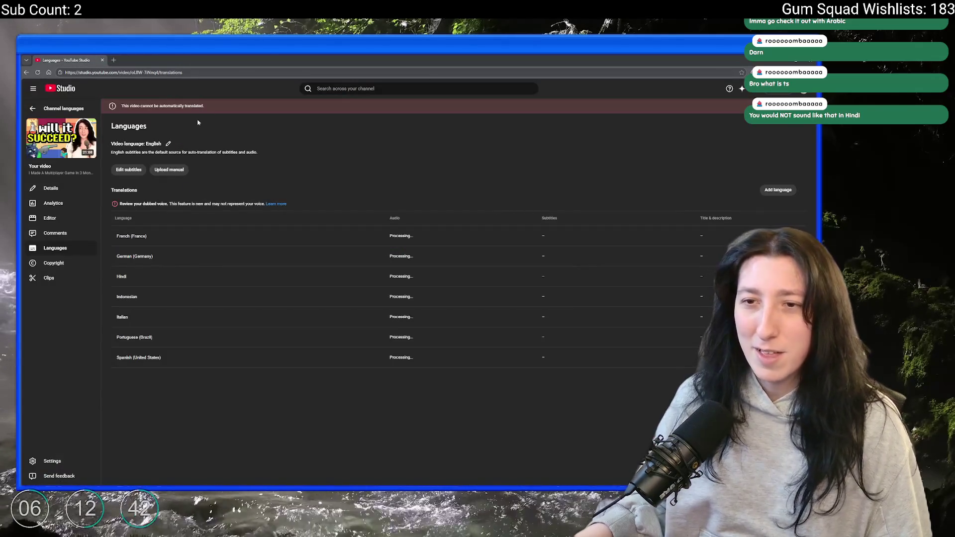
pyautogui.moveTo(418, 236)
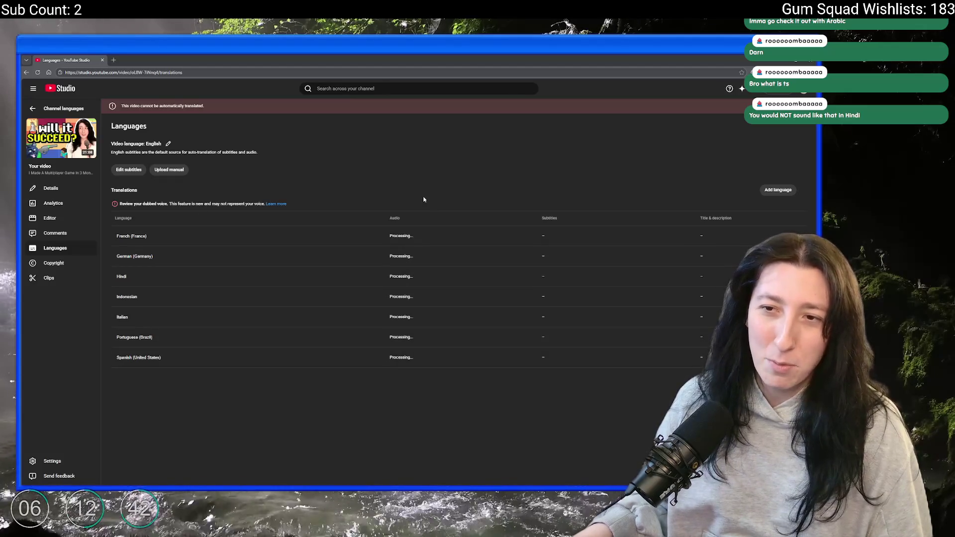
pyautogui.hotkey('alt', 'Tab')
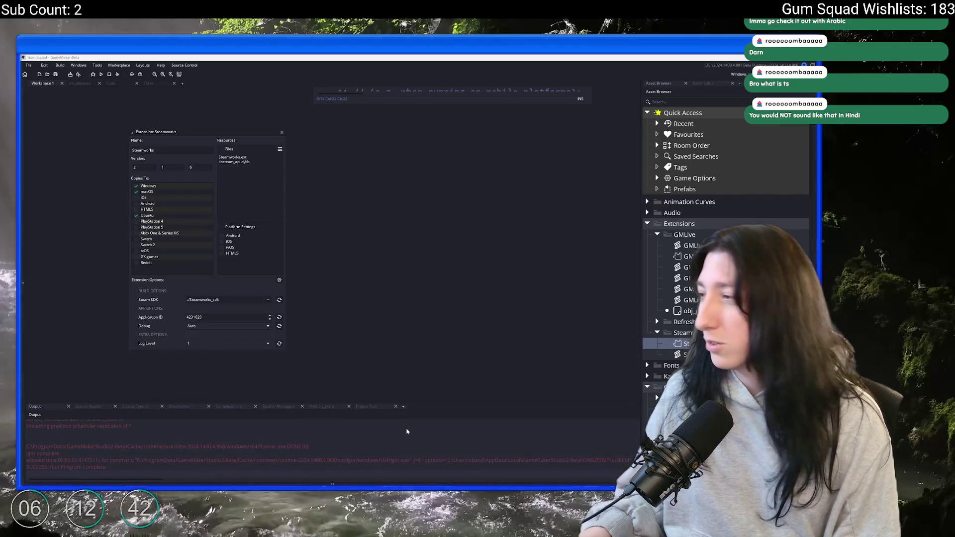
# - Switch from GameMaker to the browser playing the silly cat playlist video
pyautogui.hotkey('alt', 'Tab')
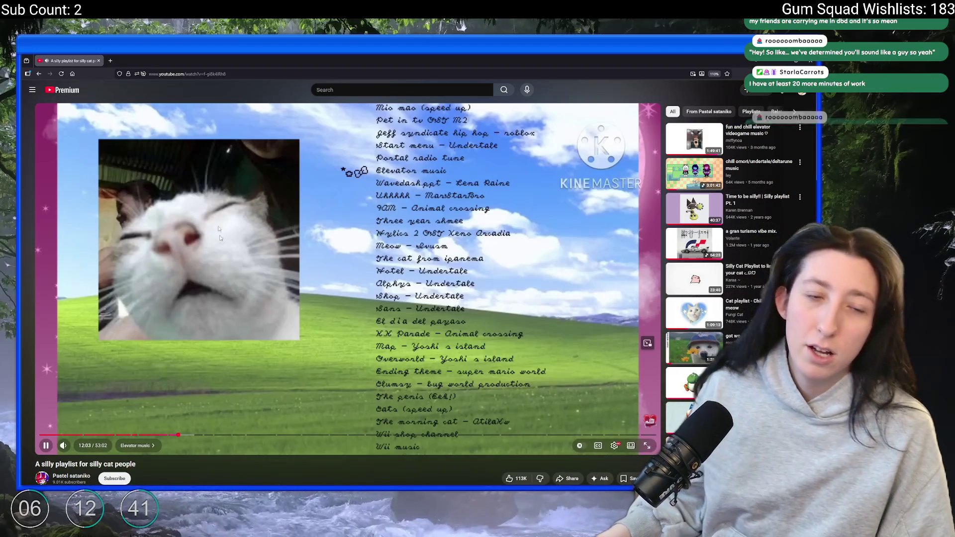
# - Switch from the cat playlist back to GameMaker's Steamworks extension settings
pyautogui.hotkey('alt', 'Tab')
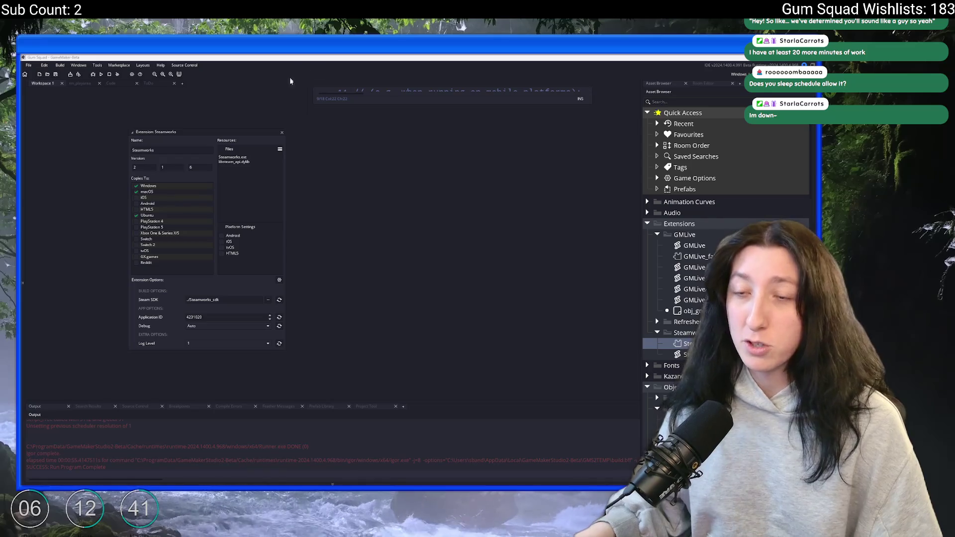
# - Close the Steamworks extension settings and show the asset browser beside rm_playarea
pyautogui.click(282, 132)
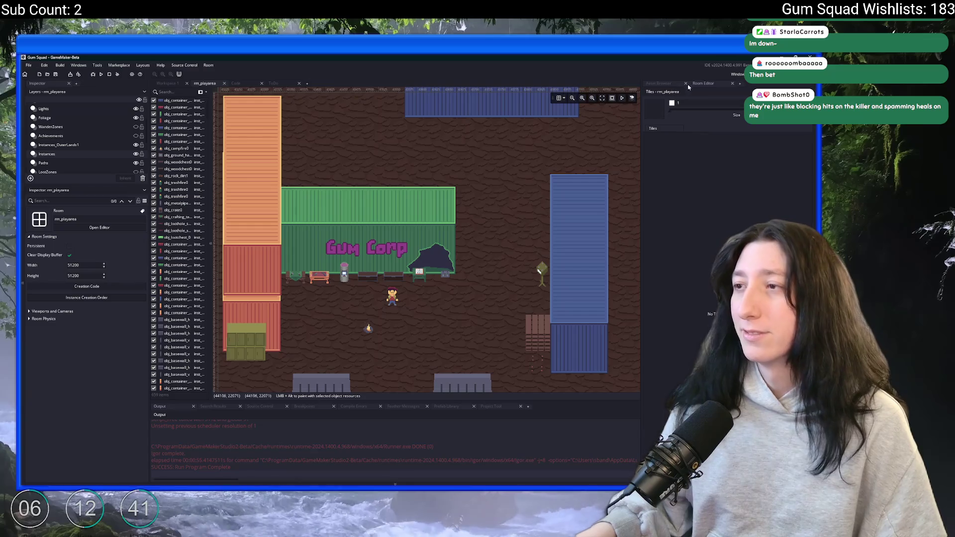
pyautogui.click(663, 85)
pyautogui.scroll(-4, 417, 182)
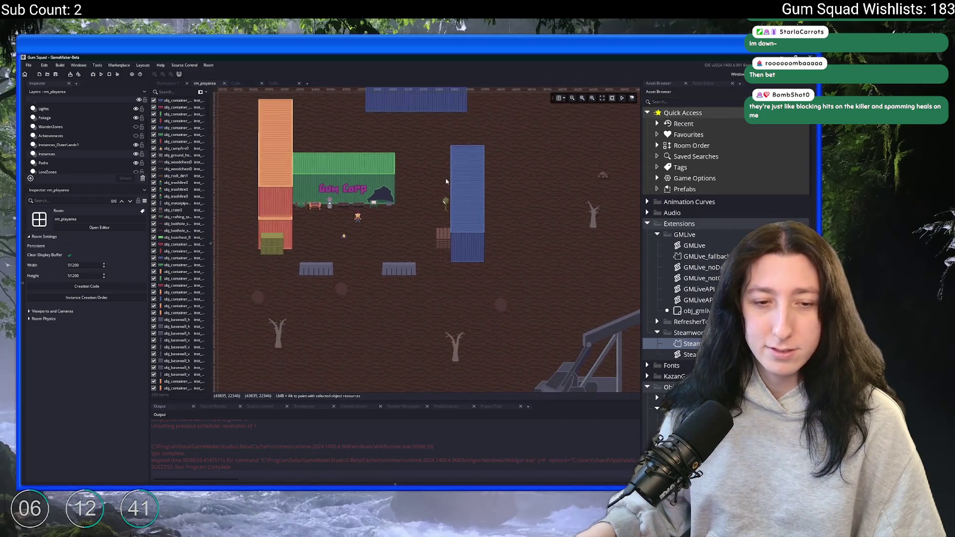
pyautogui.scroll(2, 417, 180)
# - Move the obj_player instance further down and right in rm_playarea
pyautogui.moveTo(374, 161); pyautogui.dragTo(395, 169)
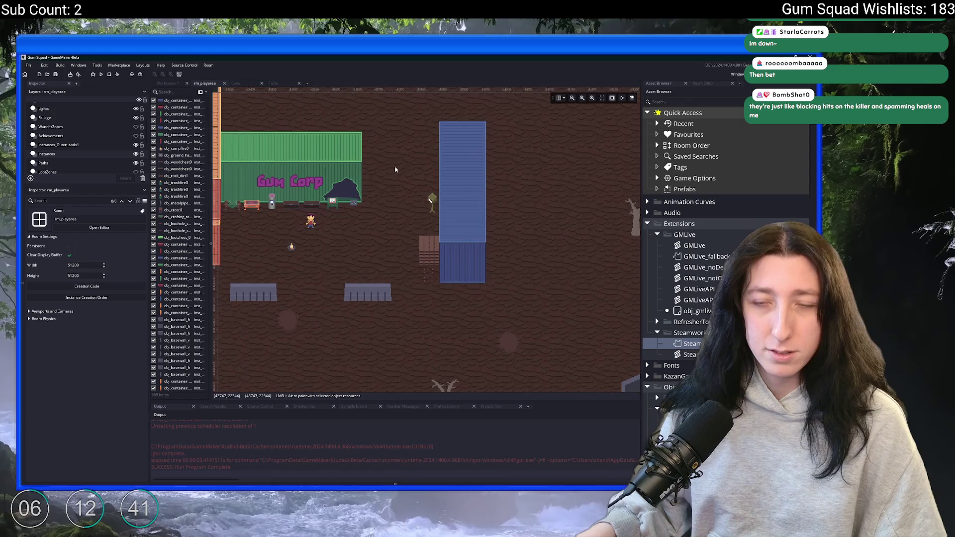
pyautogui.click(313, 221)
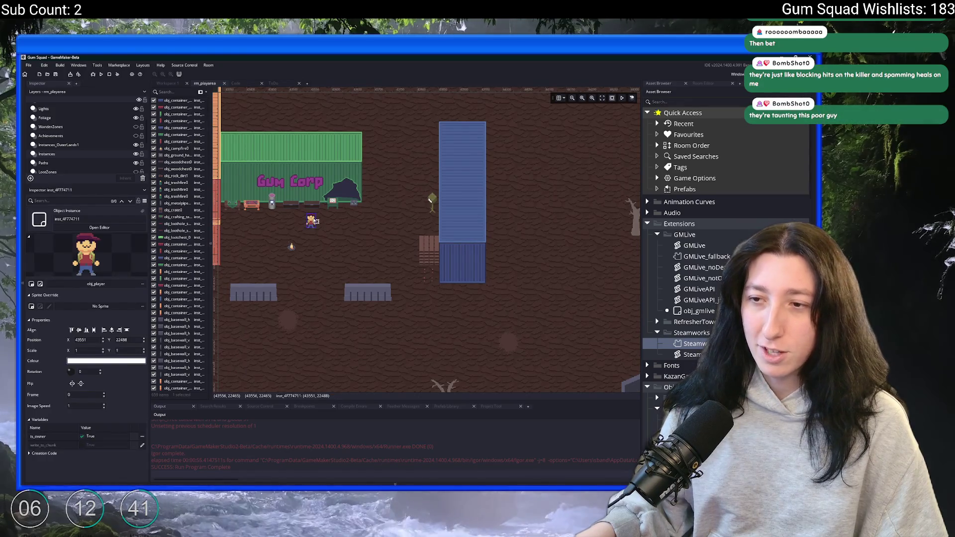
pyautogui.click(367, 233)
pyautogui.scroll(-5, 348, 228)
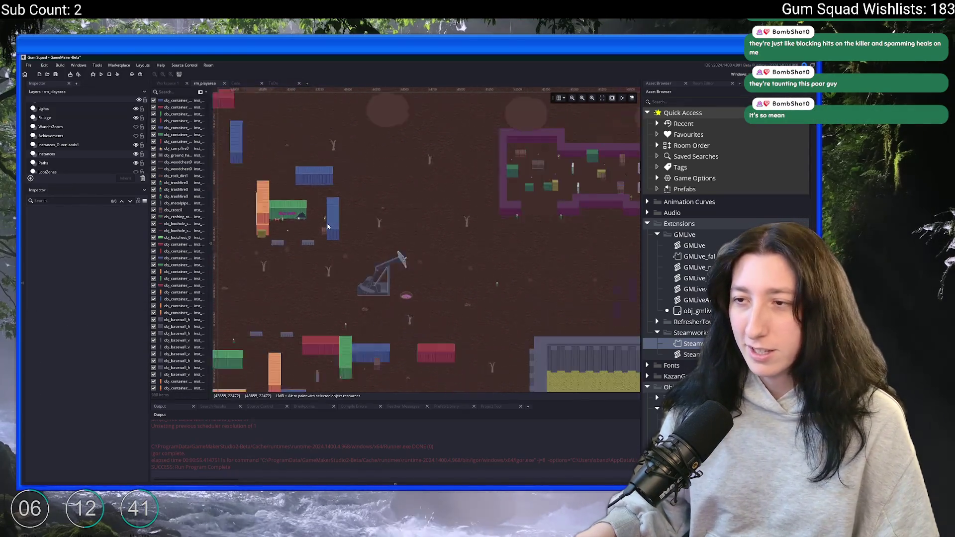
pyautogui.scroll(-1, 363, 234)
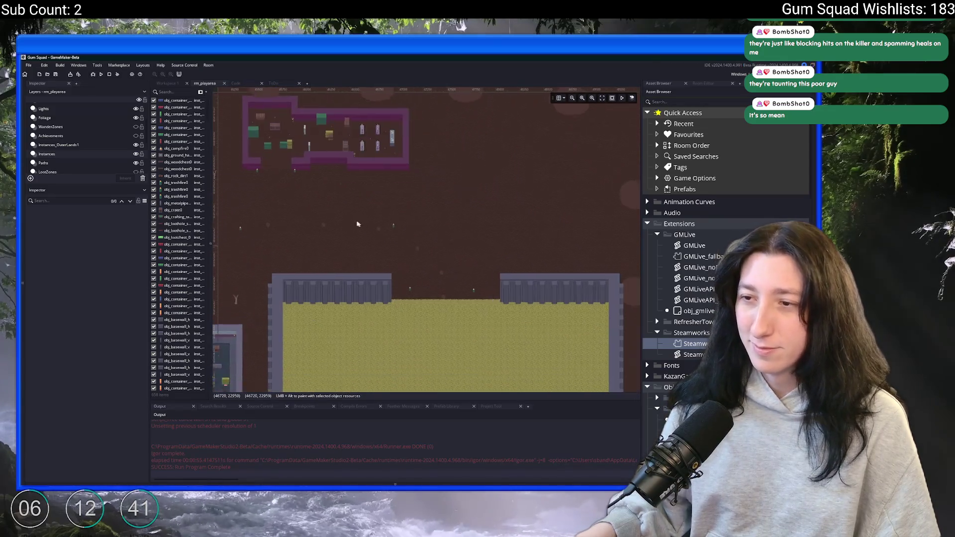
pyautogui.scroll(-2, 348, 248)
pyautogui.scroll(3, 384, 240)
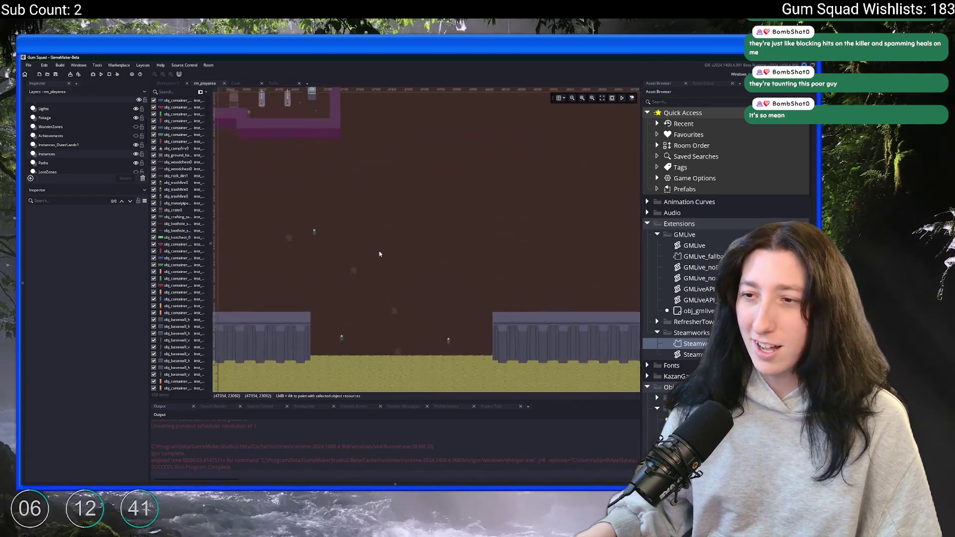
pyautogui.click(379, 252)
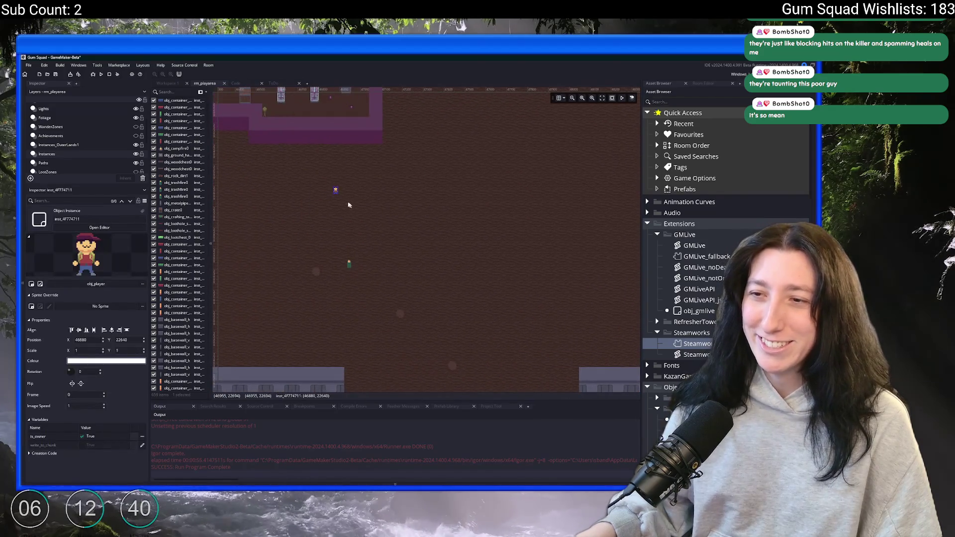
pyautogui.moveTo(340, 192); pyautogui.dragTo(409, 288)
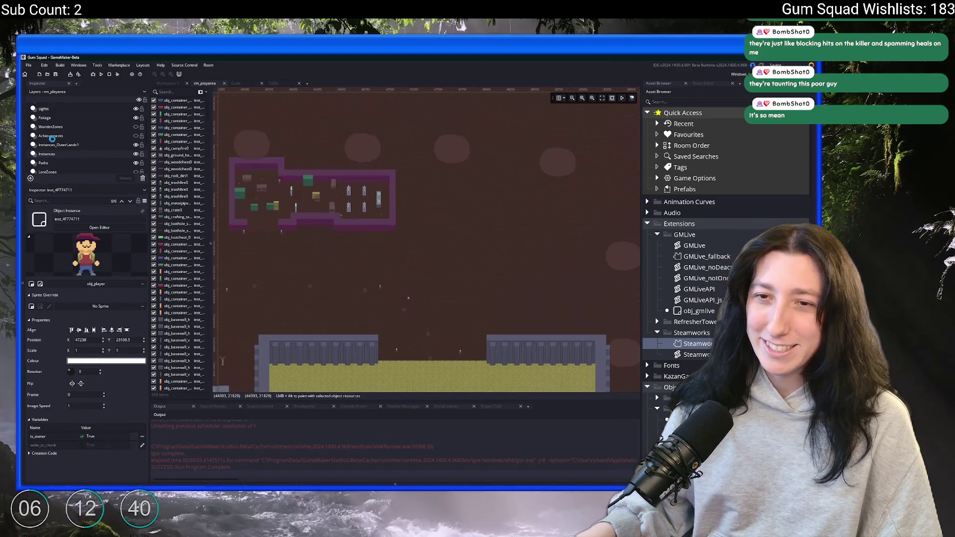
# - Select Instances_OuterLands1 and hide the Instances layer's wall objects
pyautogui.click(69, 145)
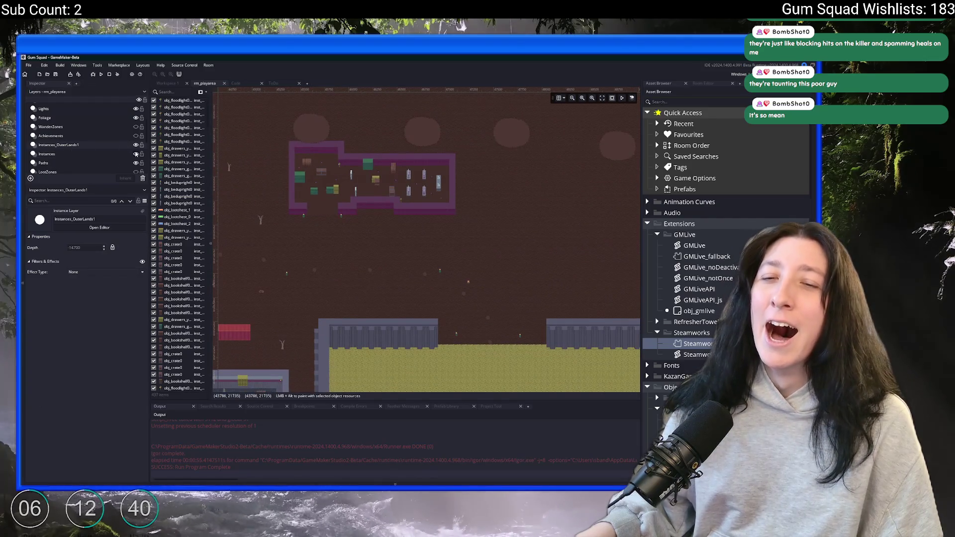
pyautogui.click(136, 153)
pyautogui.moveTo(259, 214)
pyautogui.mouseDown()
pyautogui.moveTo(404, 82)
pyautogui.moveTo(396, 221)
pyautogui.moveTo(275, 92)
pyautogui.moveTo(238, 123)
pyautogui.mouseUp()
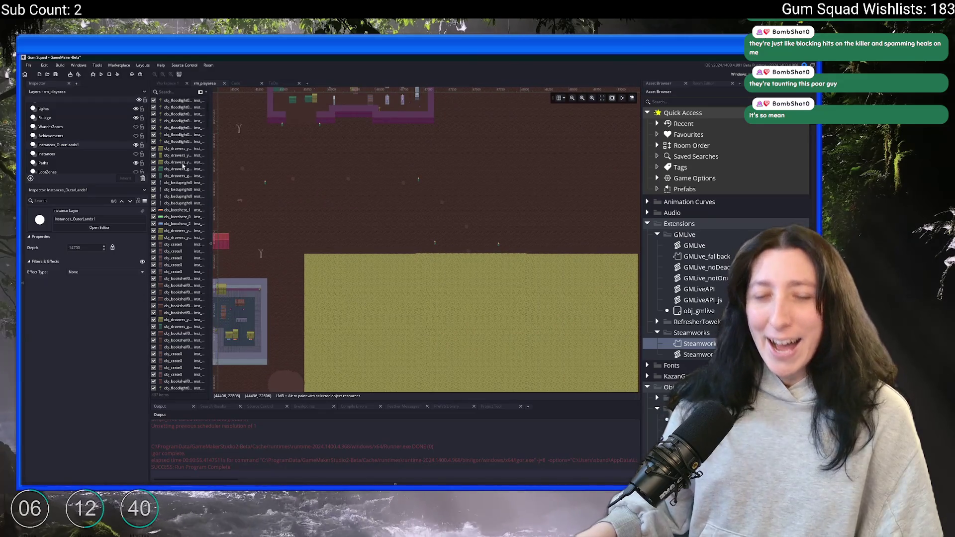
pyautogui.scroll(-2, 433, 257)
pyautogui.moveTo(337, 137)
pyautogui.mouseDown()
pyautogui.moveTo(375, 236)
pyautogui.moveTo(326, 250)
pyautogui.mouseUp()
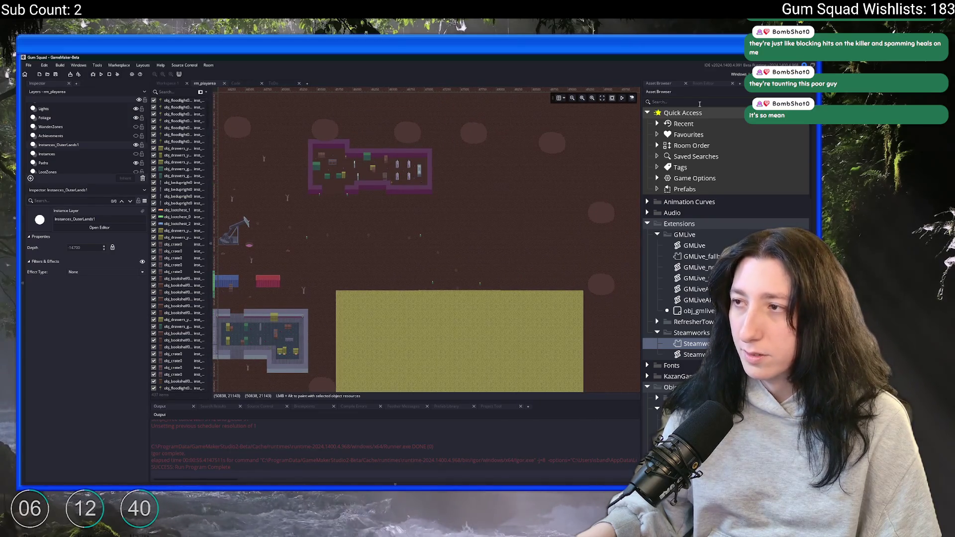
pyautogui.click(661, 101)
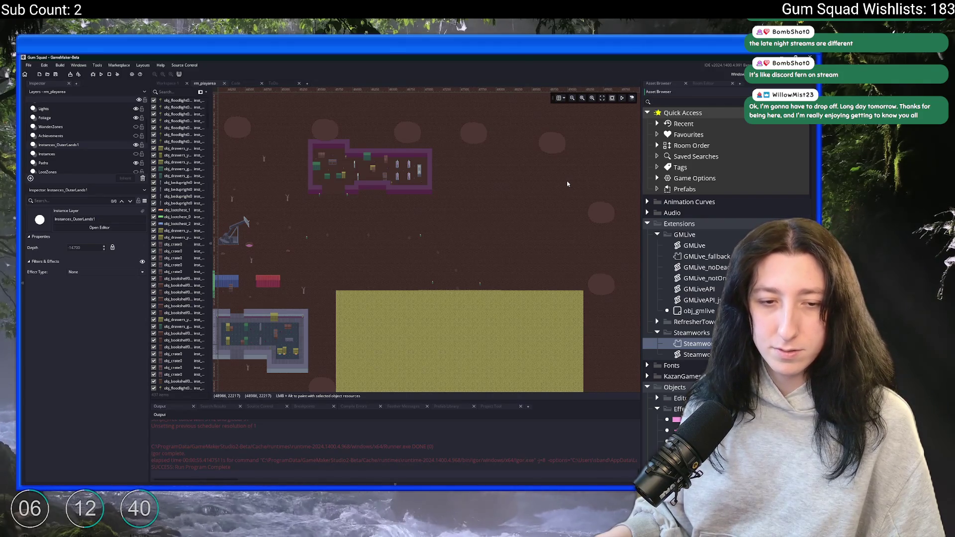
# - Reposition a dirt path node on the Paths layer and set its node_index to 0
pyautogui.moveTo(514, 184); pyautogui.dragTo(452, 205)
pyautogui.scroll(2, 451, 204)
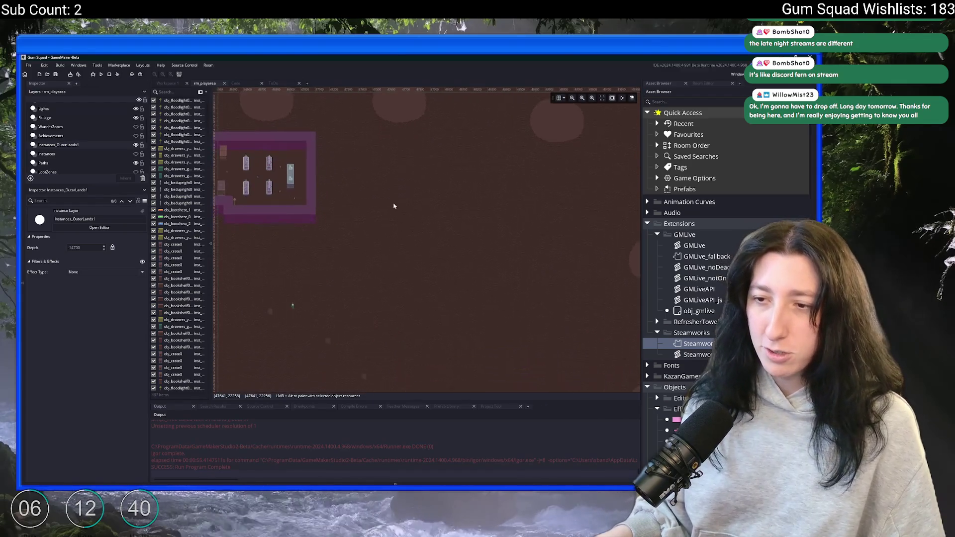
pyautogui.scroll(3, 402, 213)
pyautogui.click(60, 162)
pyautogui.scroll(1, 378, 310)
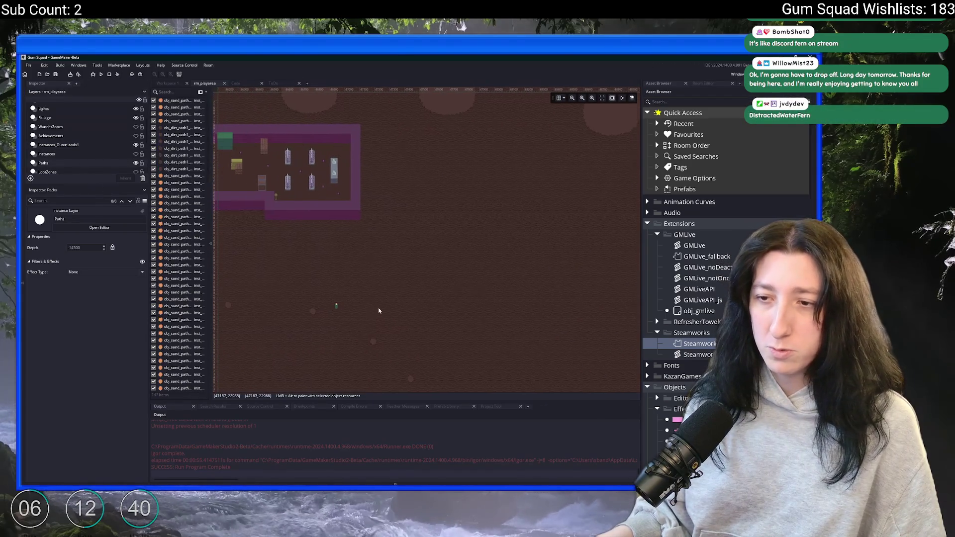
pyautogui.click(374, 341)
pyautogui.scroll(3, 373, 333)
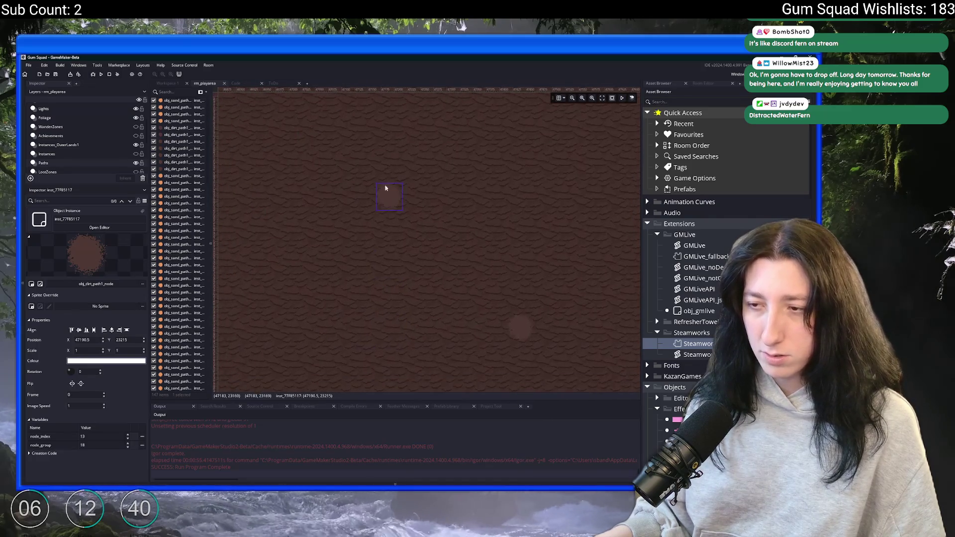
pyautogui.scroll(-3, 390, 222)
pyautogui.scroll(3, 399, 150)
pyautogui.moveTo(399, 151); pyautogui.dragTo(394, 260)
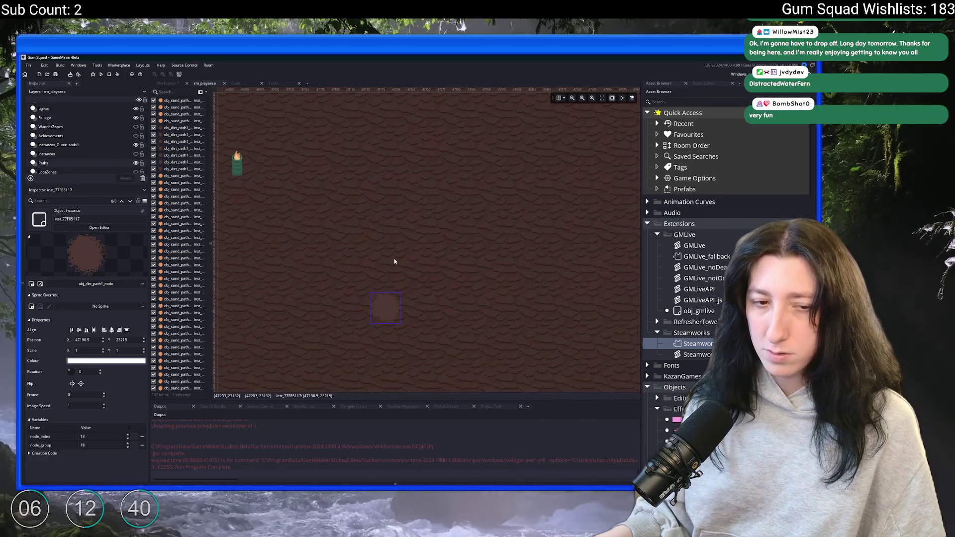
pyautogui.moveTo(404, 326); pyautogui.dragTo(397, 300)
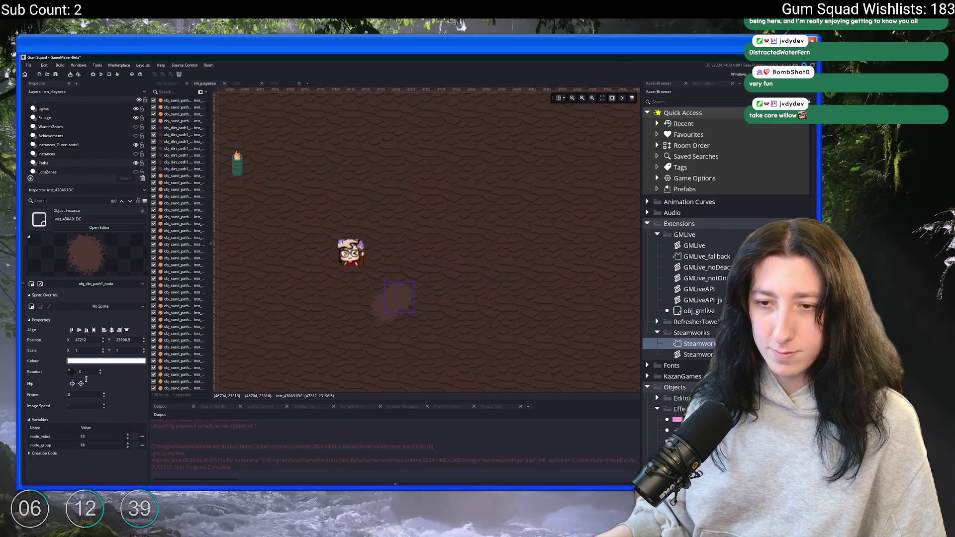
pyautogui.click(83, 445)
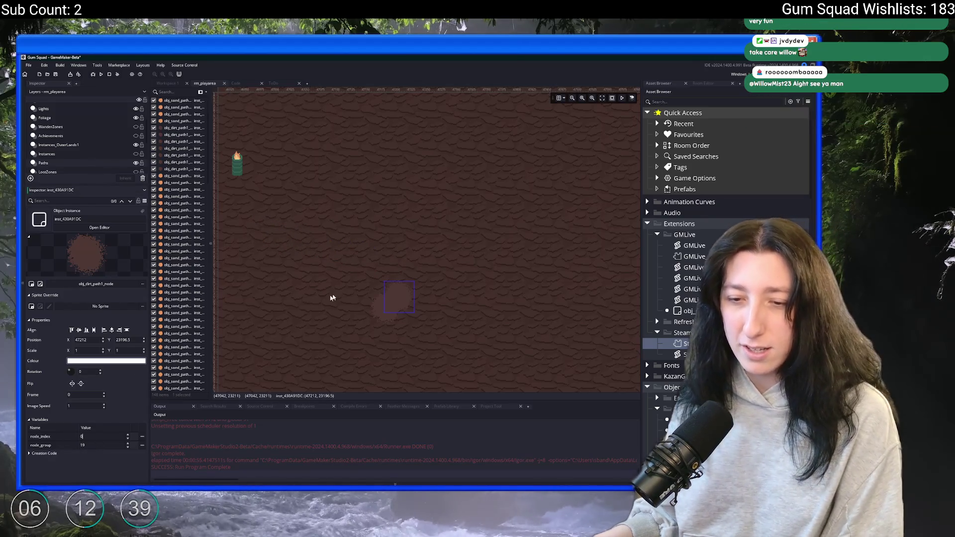
# - Swap the next dirt path node instance to obj_dirt_path0_node
pyautogui.moveTo(331, 297); pyautogui.dragTo(378, 256)
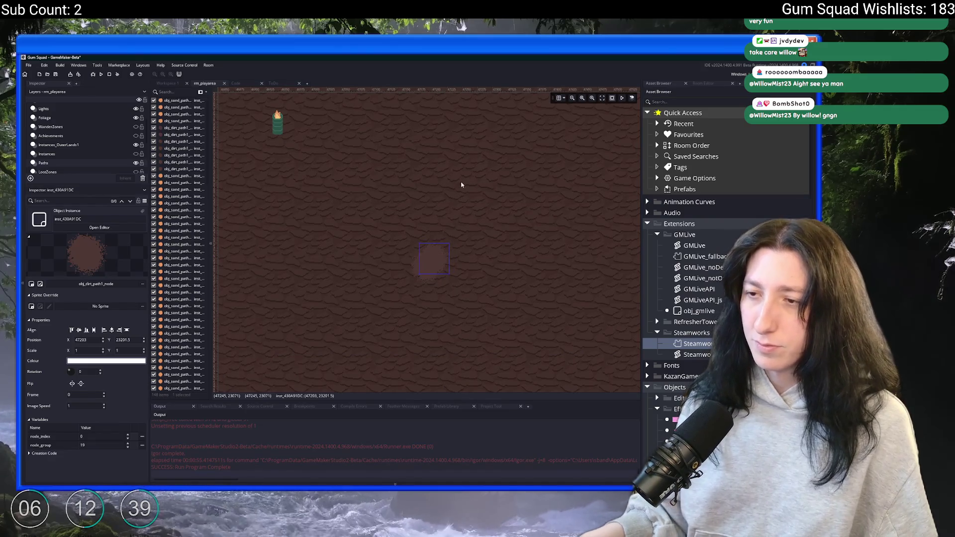
pyautogui.moveTo(463, 185)
pyautogui.mouseDown()
pyautogui.moveTo(424, 305)
pyautogui.moveTo(479, 182)
pyautogui.moveTo(458, 181)
pyautogui.mouseUp()
pyautogui.click(419, 334)
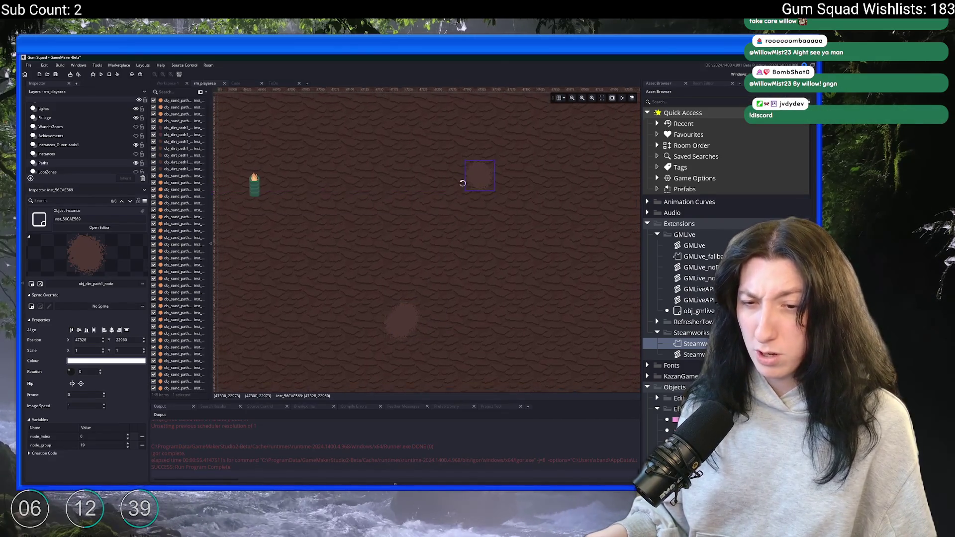
pyautogui.click(110, 287)
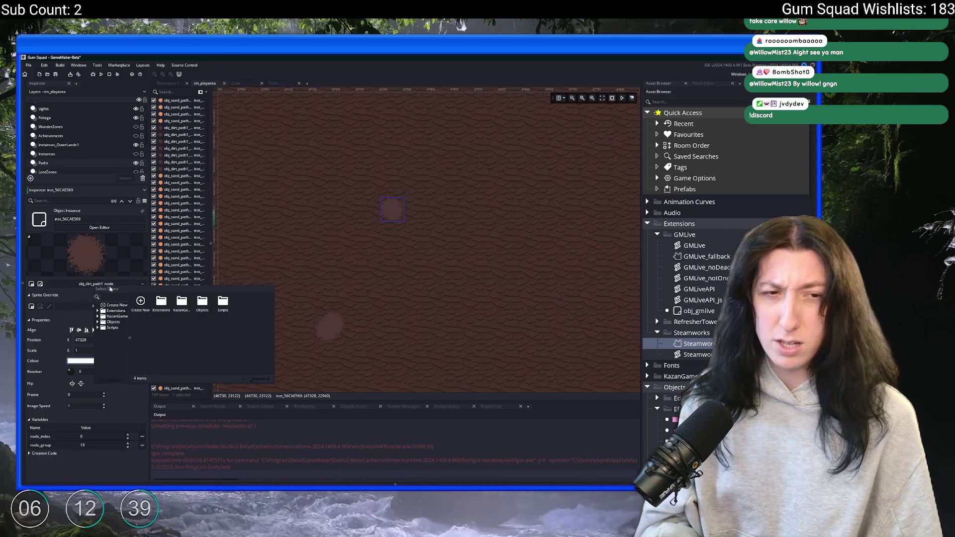
pyautogui.write('path')
pyautogui.doubleClick(162, 301)
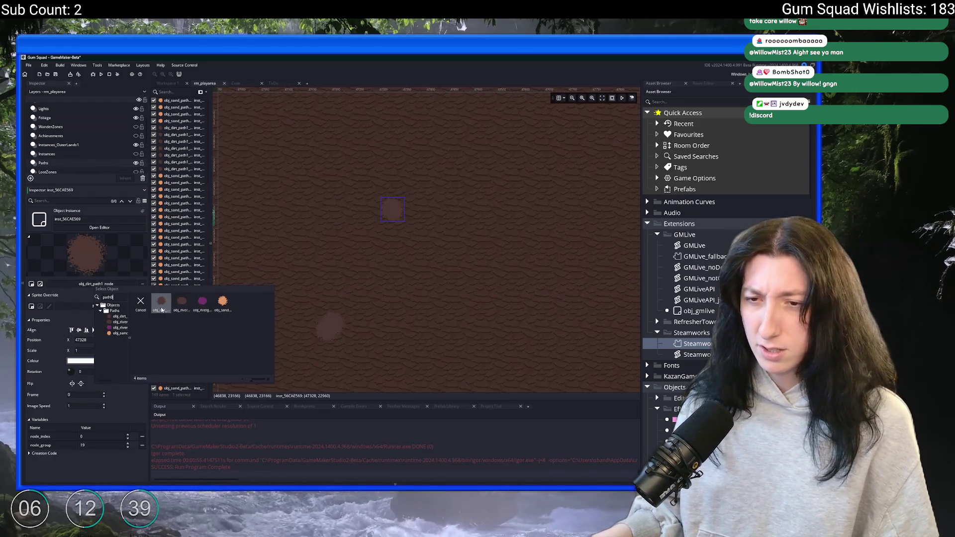
pyautogui.click(387, 234)
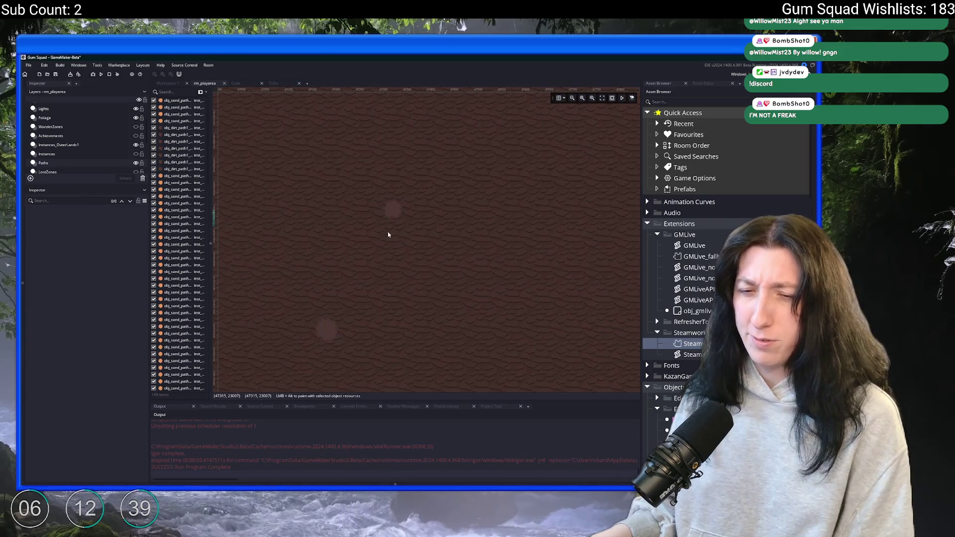
pyautogui.click(402, 209)
# - Duplicate the swapped path node to create a new obj_dirt_path0_node instance
pyautogui.moveTo(401, 209); pyautogui.dragTo(327, 337)
pyautogui.click(392, 214)
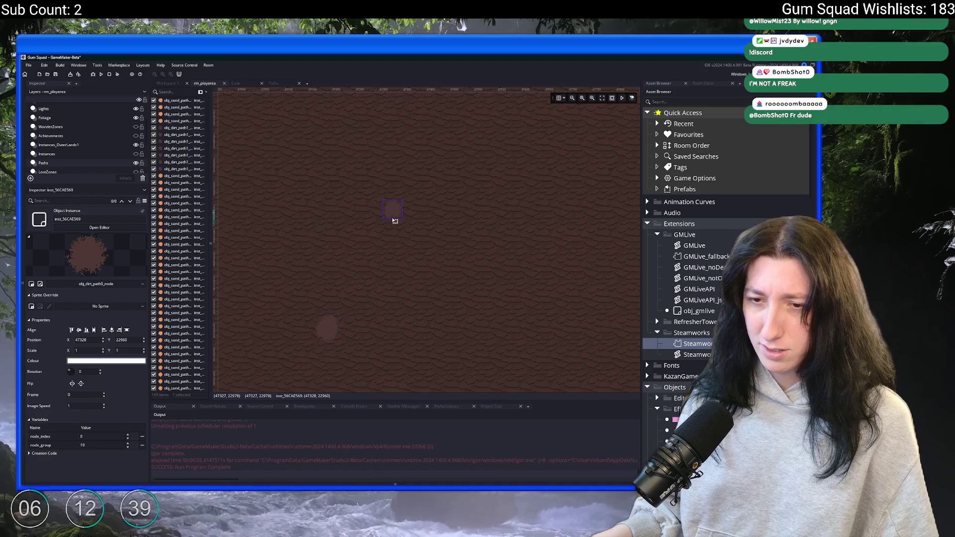
pyautogui.scroll(2, 355, 284)
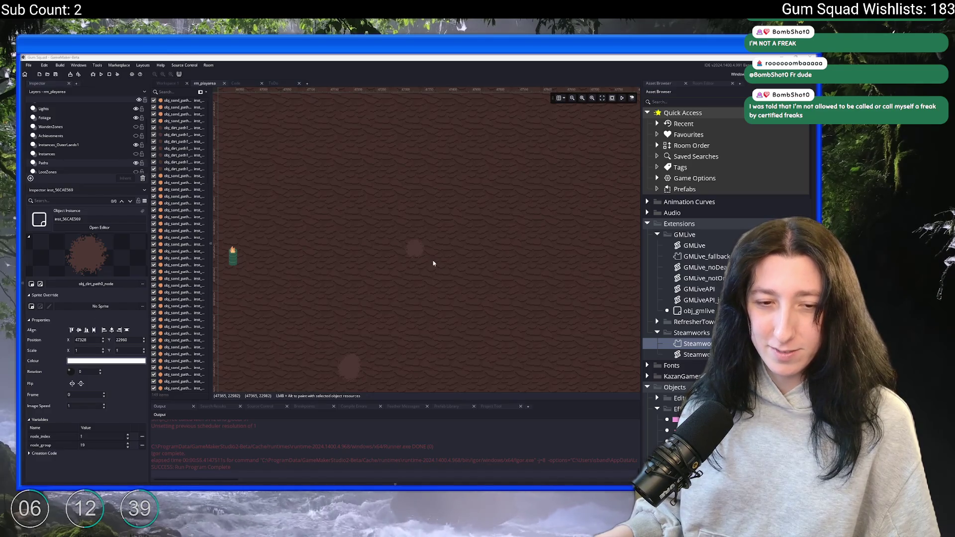
pyautogui.moveTo(420, 248)
pyautogui.mouseDown()
pyautogui.moveTo(379, 217)
pyautogui.moveTo(403, 232)
pyautogui.moveTo(404, 249)
pyautogui.mouseUp()
pyautogui.scroll(-2, 402, 284)
pyautogui.scroll(-1, 401, 316)
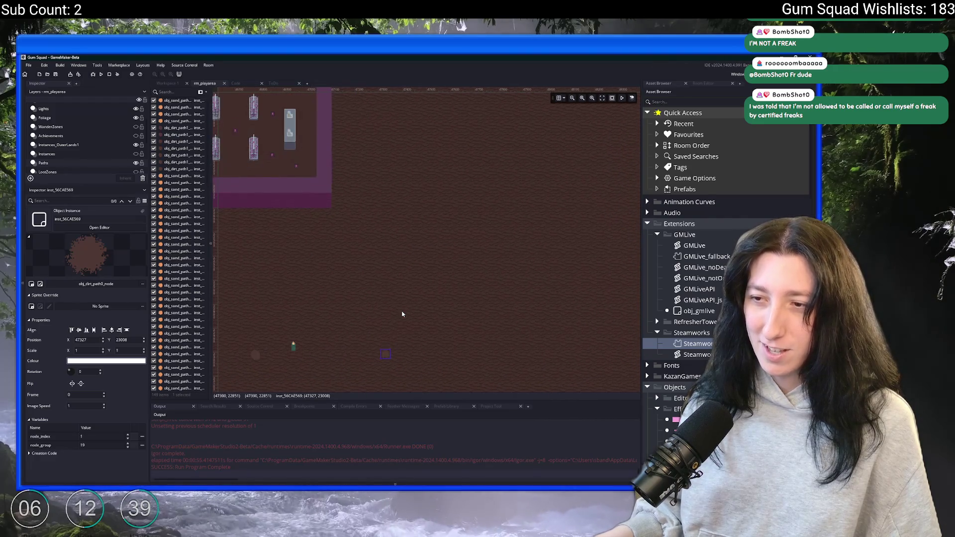
# - Move the next path node into line along the path and set its node_index to 2
pyautogui.click(401, 321)
pyautogui.moveTo(401, 325)
pyautogui.mouseDown()
pyautogui.moveTo(354, 256)
pyautogui.moveTo(365, 259)
pyautogui.mouseUp()
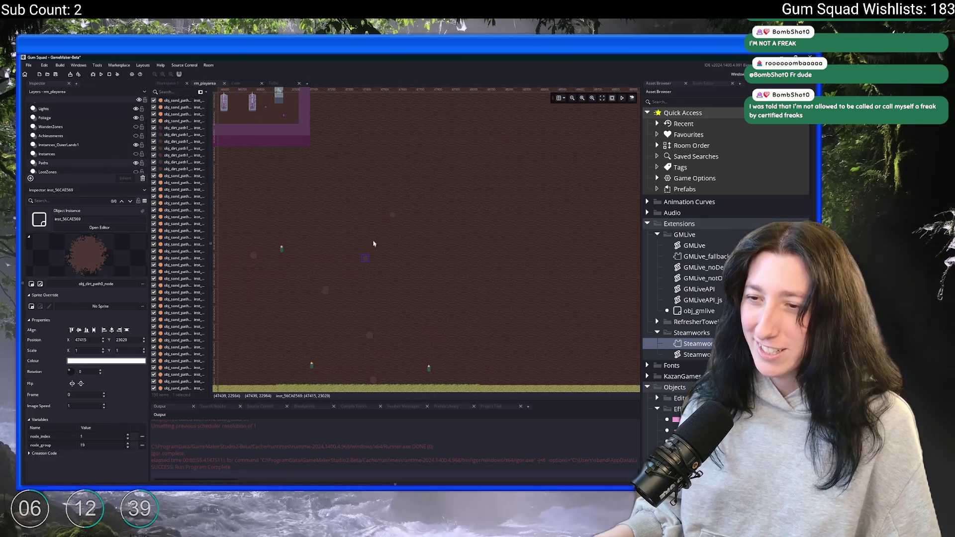
pyautogui.moveTo(390, 217); pyautogui.dragTo(417, 232)
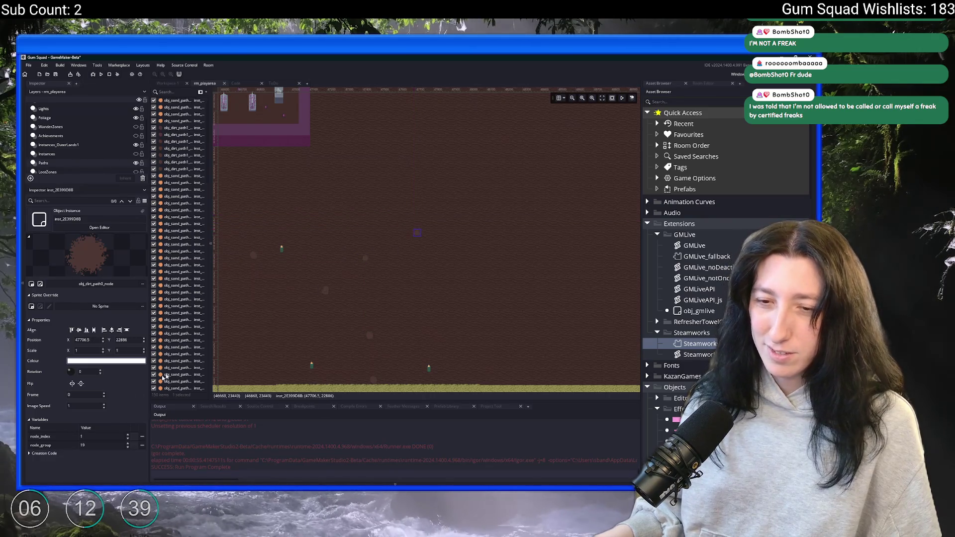
pyautogui.write('2')
pyautogui.scroll(1, 347, 239)
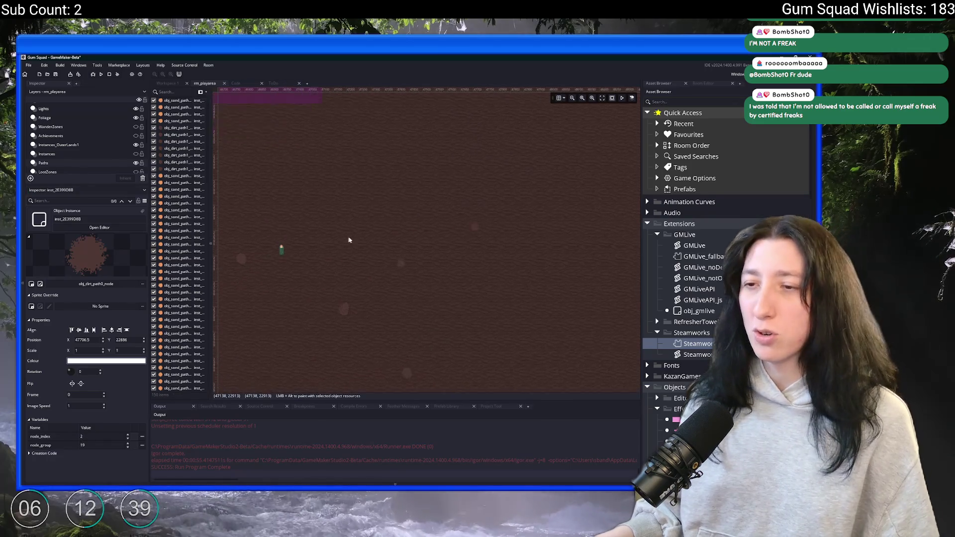
pyautogui.scroll(-1, 447, 241)
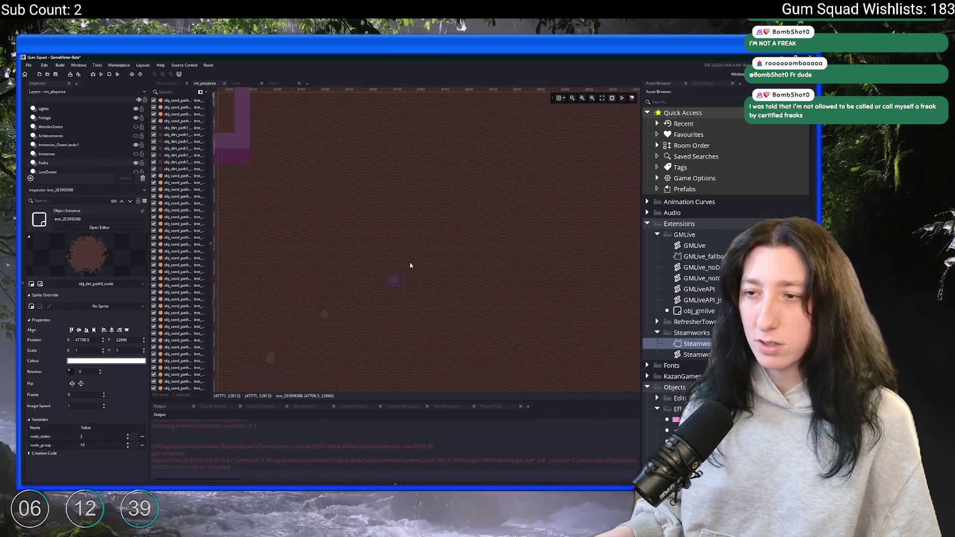
# - Move the following node up-right along the path and set its node_index to 3
pyautogui.click(404, 289)
pyautogui.moveTo(406, 289); pyautogui.dragTo(447, 240)
pyautogui.write('3')
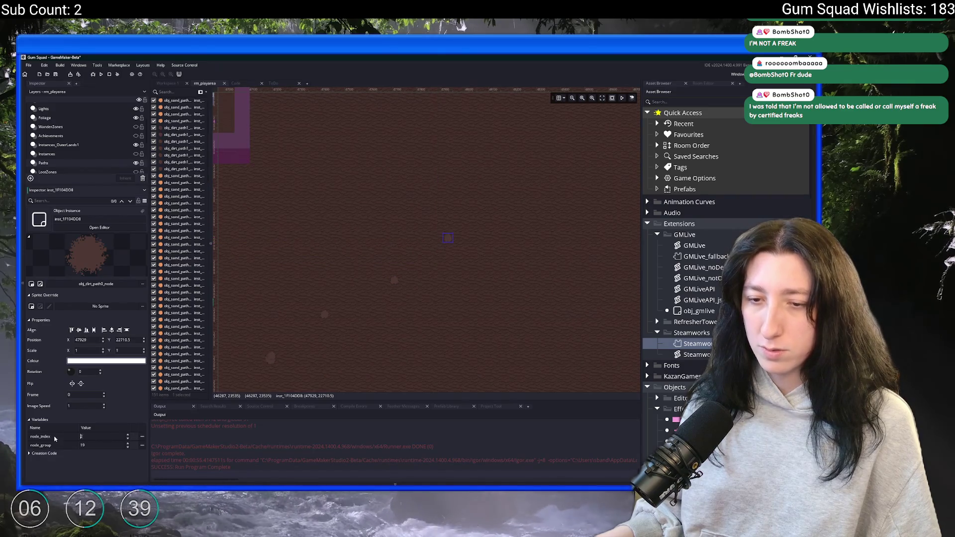
pyautogui.scroll(3, 360, 314)
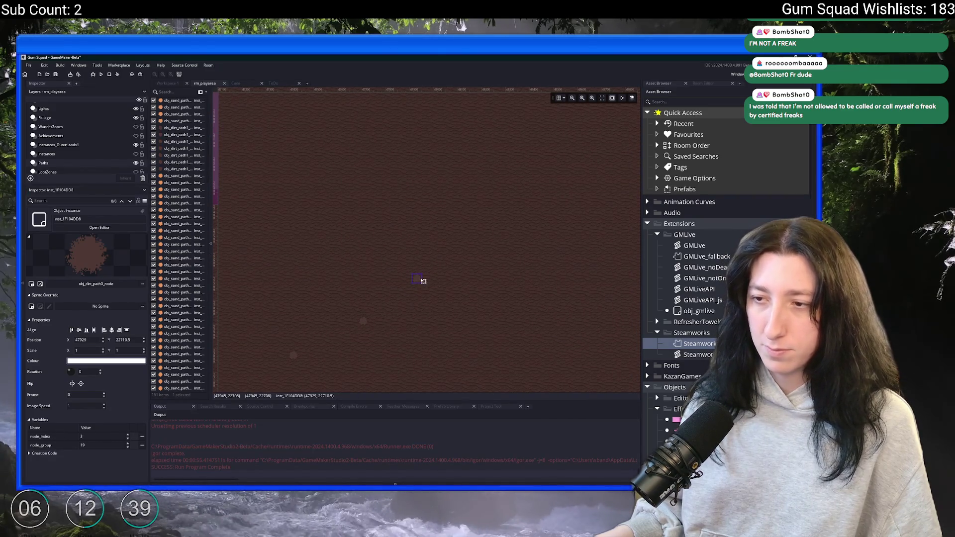
pyautogui.click(456, 250)
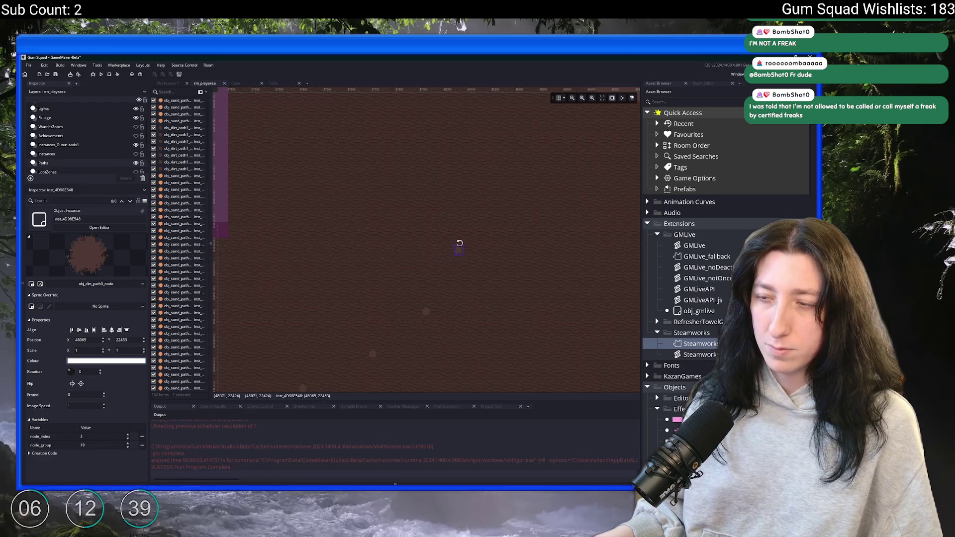
pyautogui.scroll(-2, 448, 266)
pyautogui.scroll(-3, 448, 267)
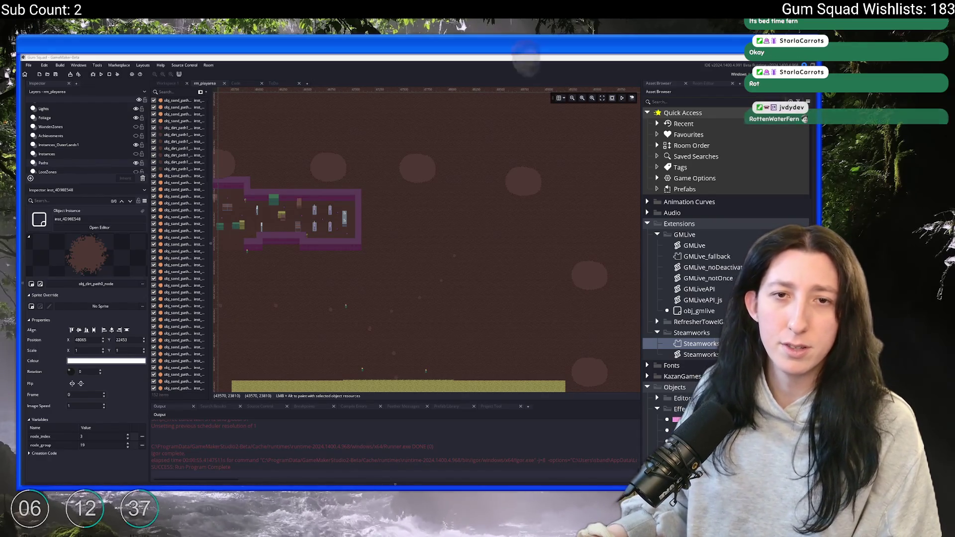
pyautogui.hotkey('alt', 'Tab')
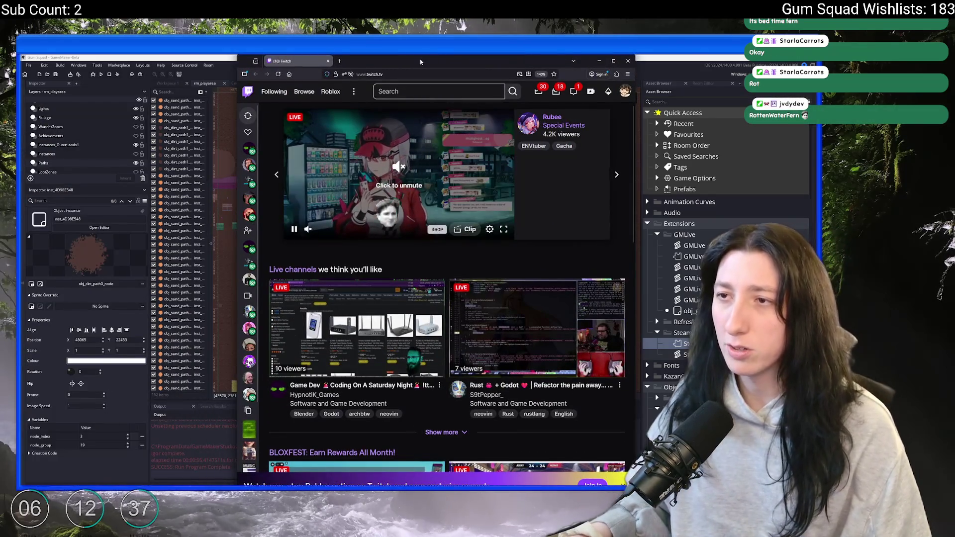
# - Maximize Twitch, expand all followed channels, and open the Software and Game Development category
pyautogui.doubleClick(434, 103)
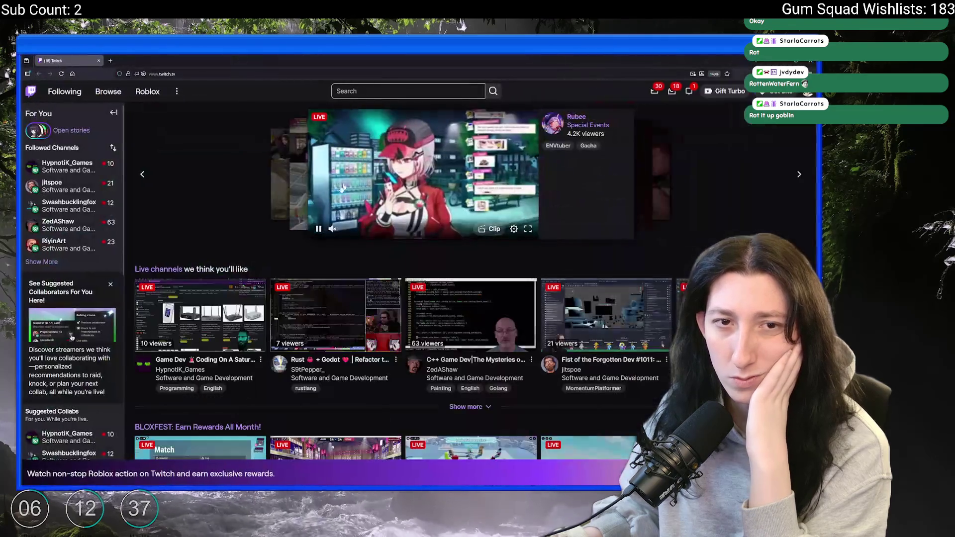
pyautogui.click(41, 261)
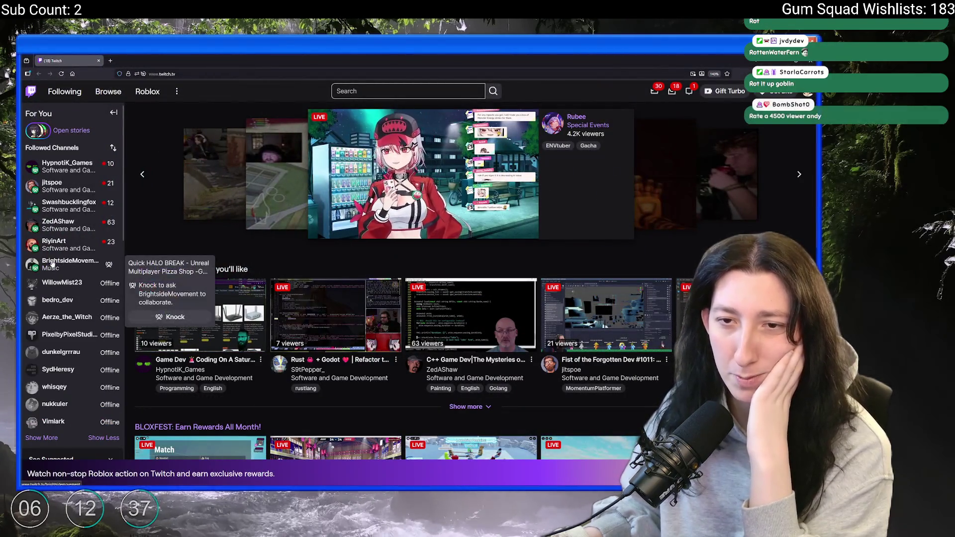
pyautogui.click(316, 381)
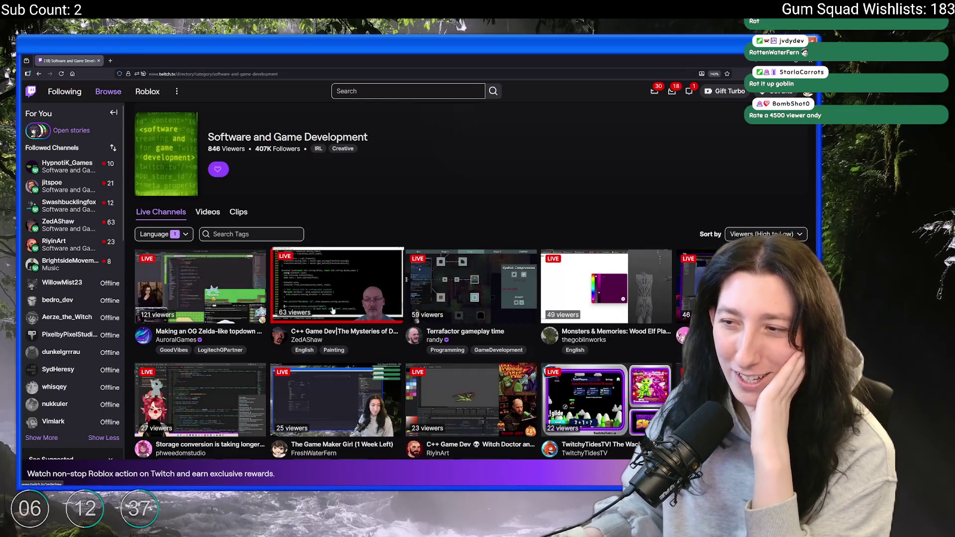